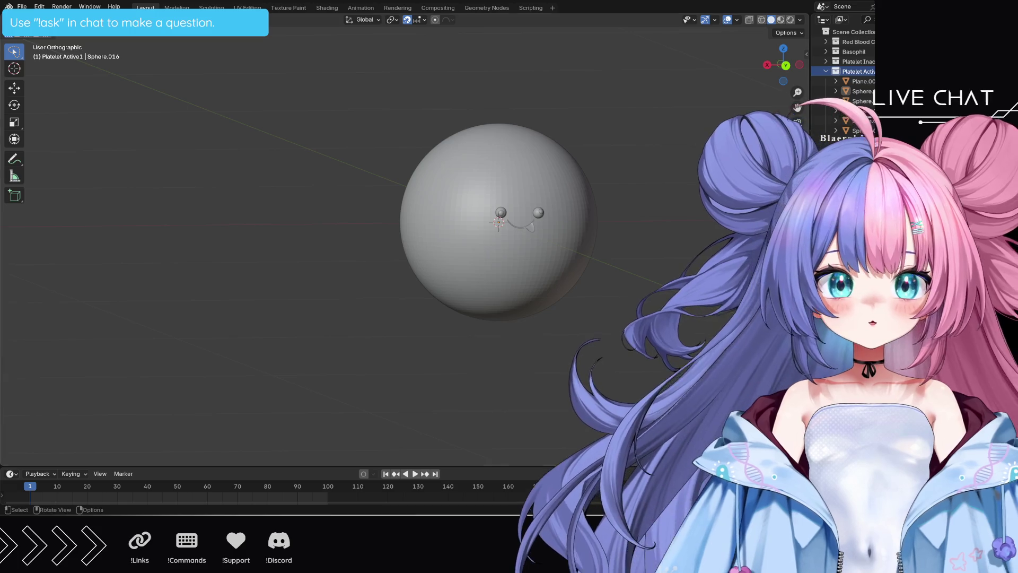
Select the platelet sphere in the viewport
click(462, 183)
click(486, 7)
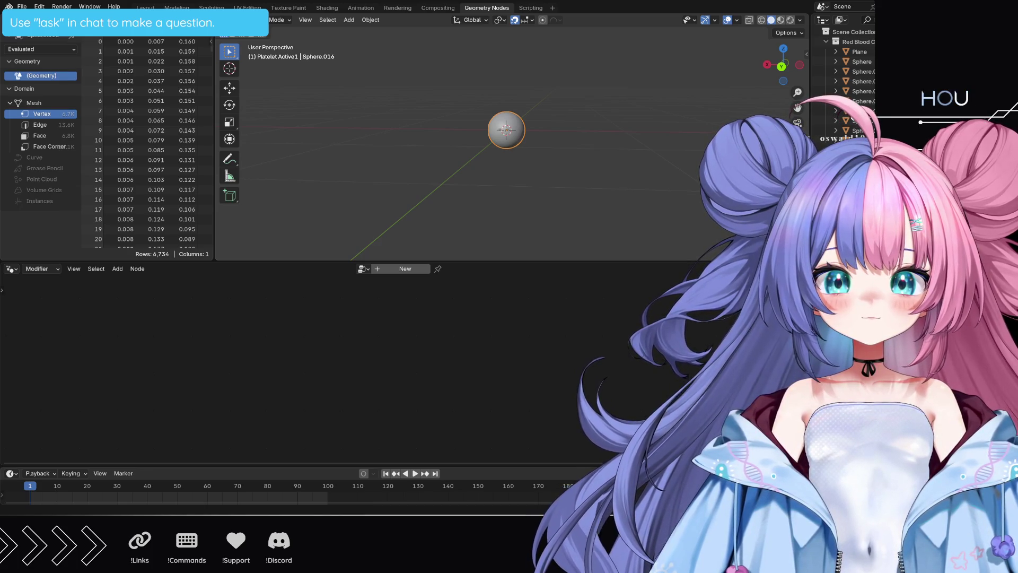
scroll(512, 136, up, 7)
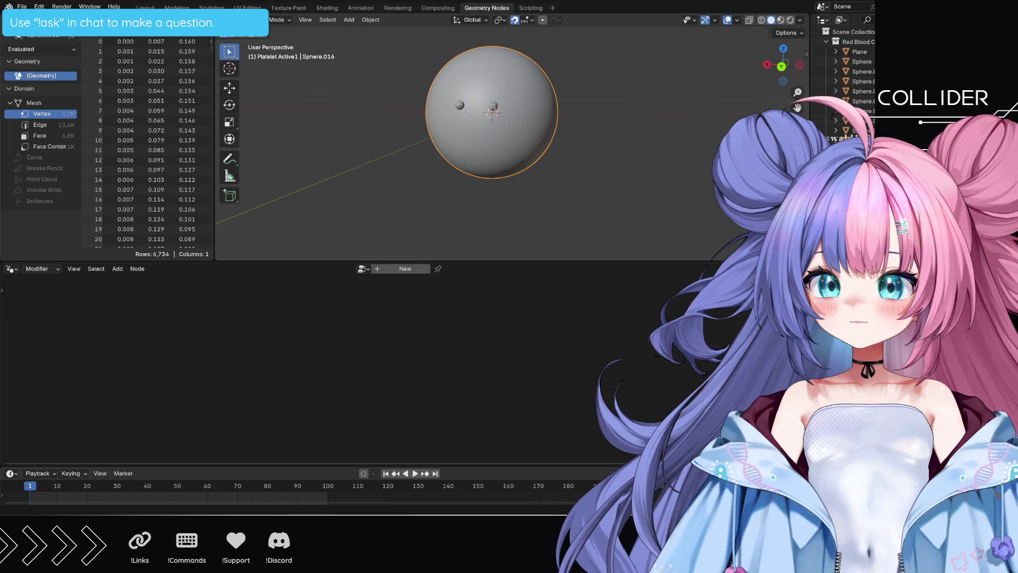
Create a new geometry node tree and spread Group Input and Group Output apart
click(405, 268)
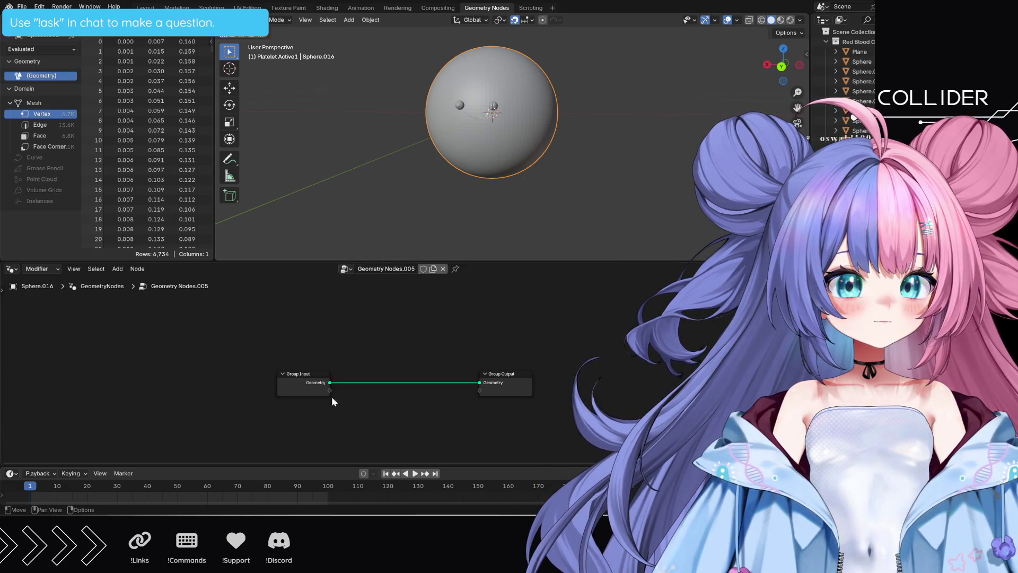
drag(328, 387, 68, 376)
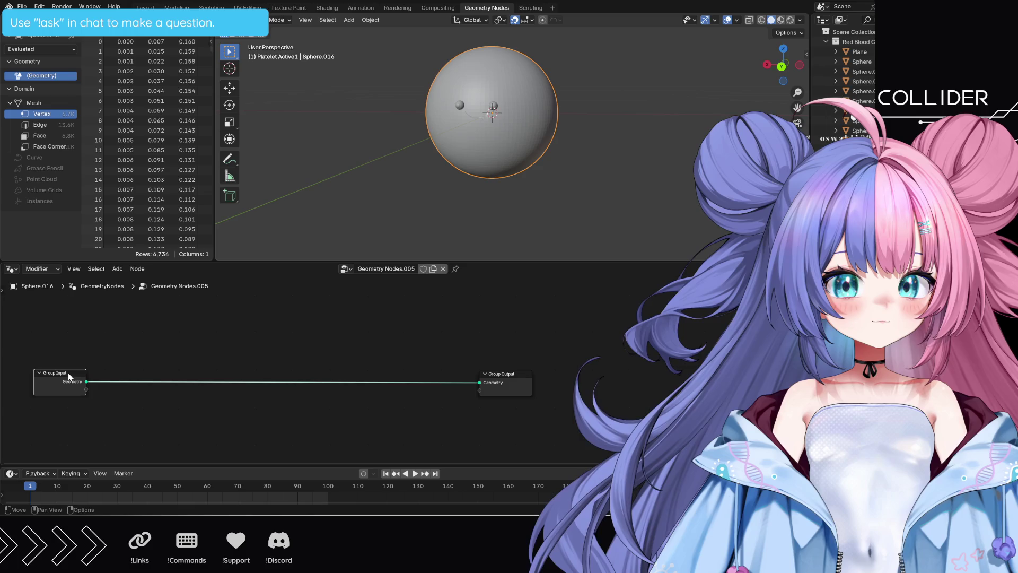
drag(520, 378, 572, 374)
middle_drag(350, 406, 425, 406)
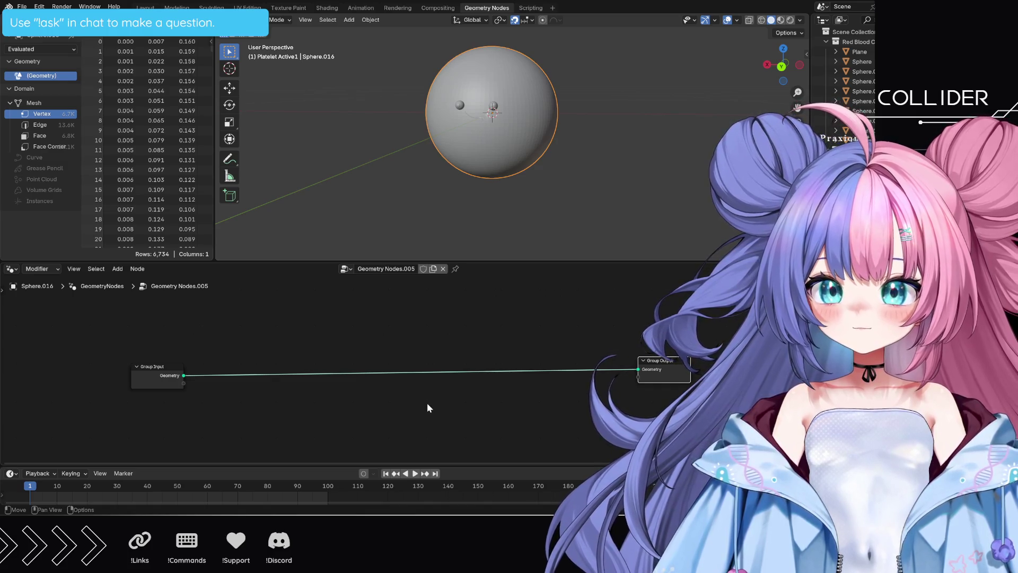
Add a Position node and a Normalize node, wiring Position into Normalize's Vector input
key(shift+a)
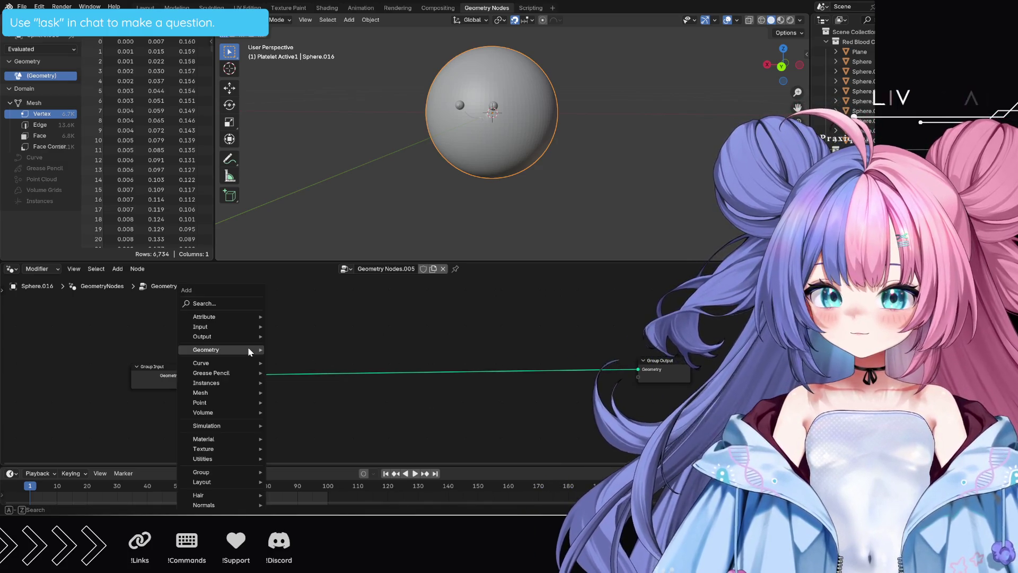
text(position)
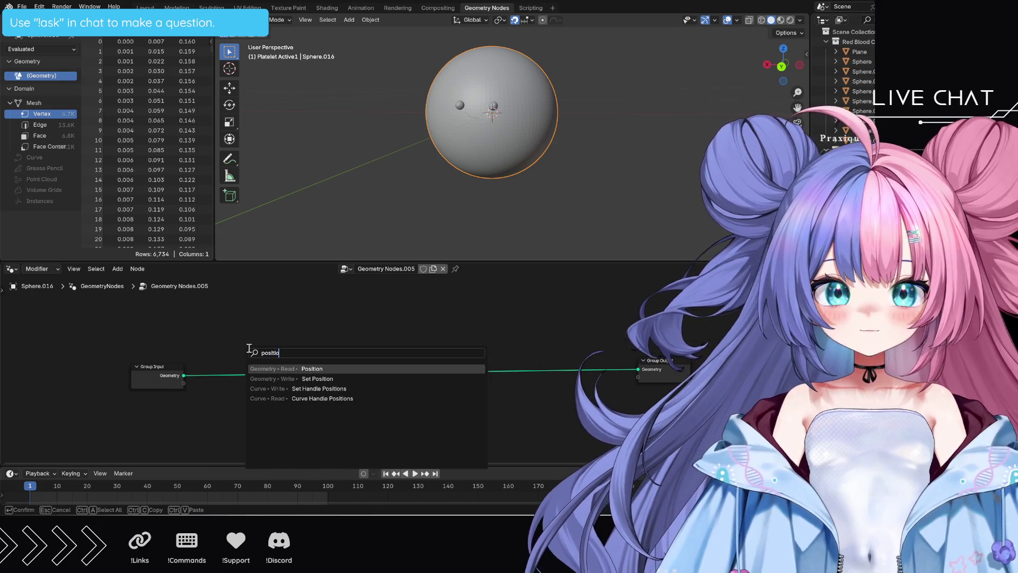
key(Return)
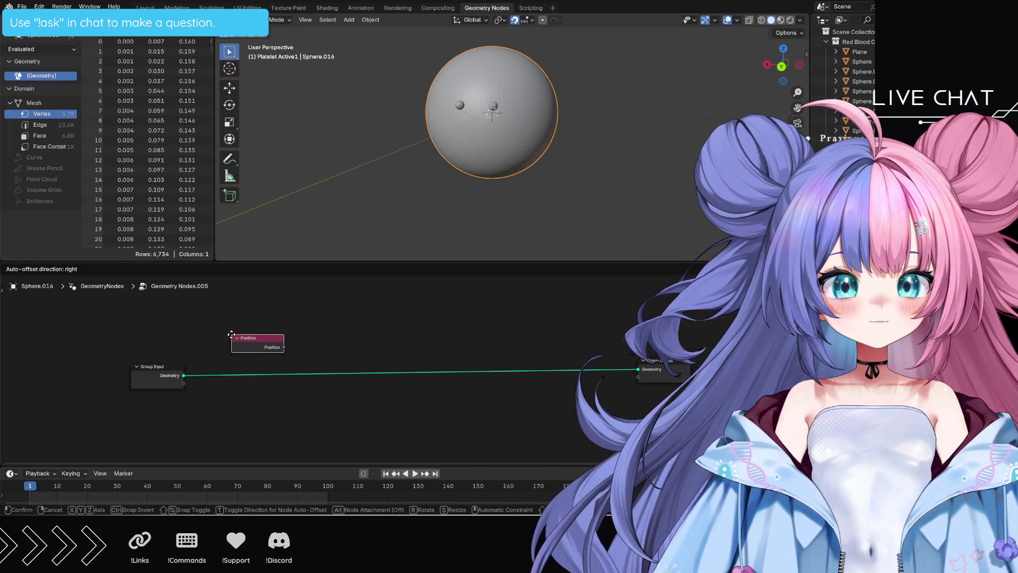
click(142, 323)
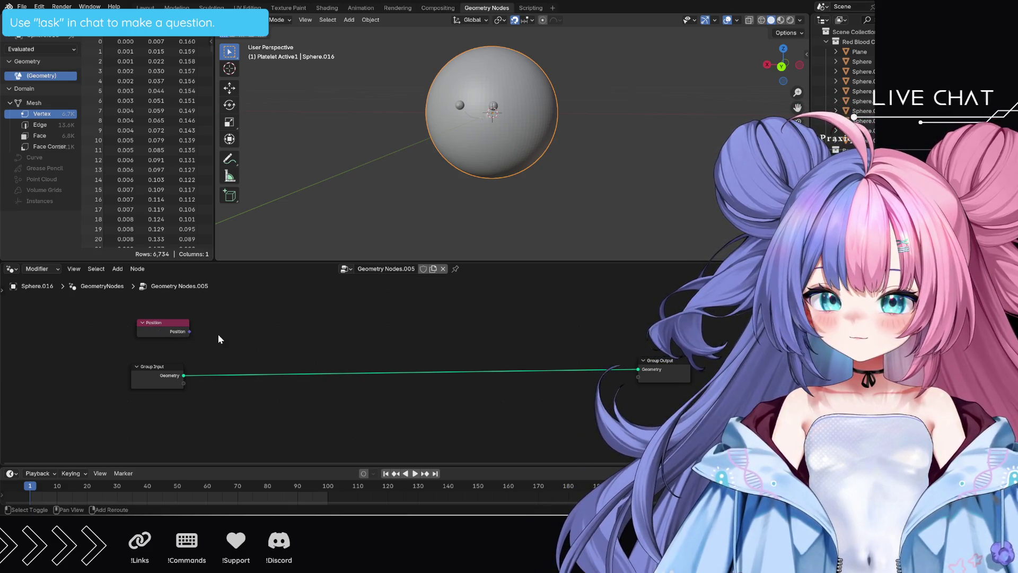
key(shift+a)
text(vector)
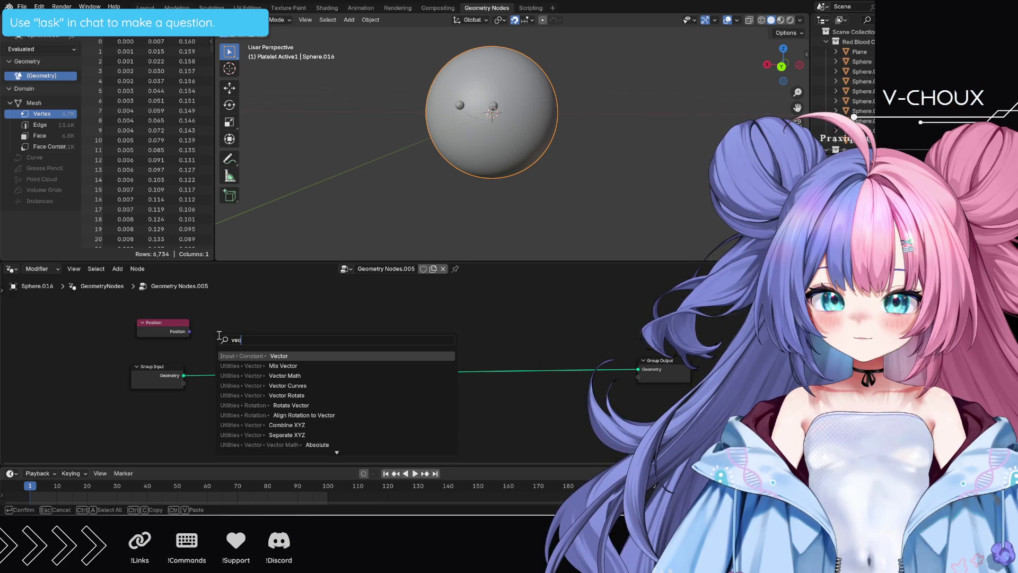
text( norm)
key(Return)
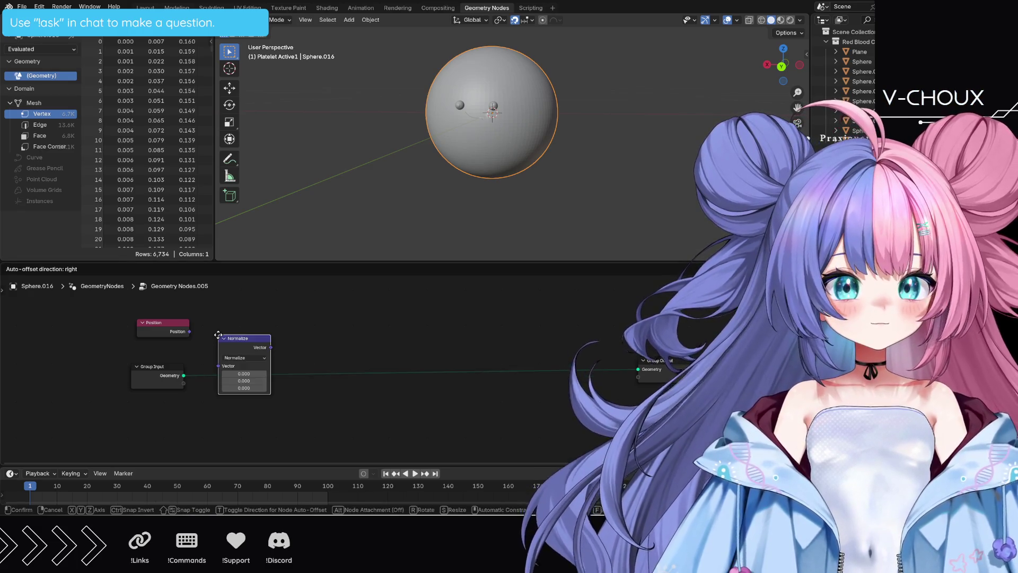
click(215, 312)
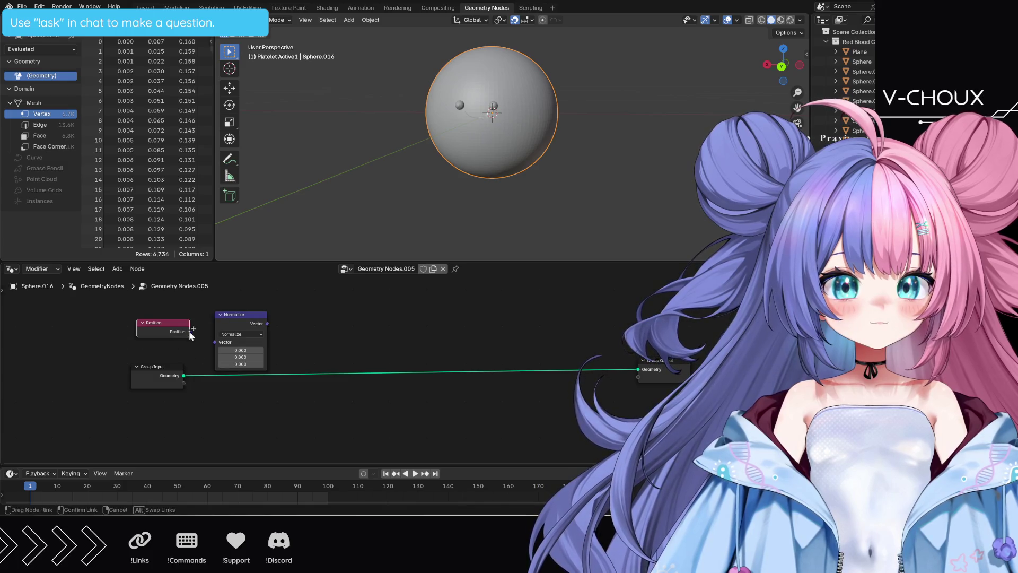
drag(189, 331, 217, 342)
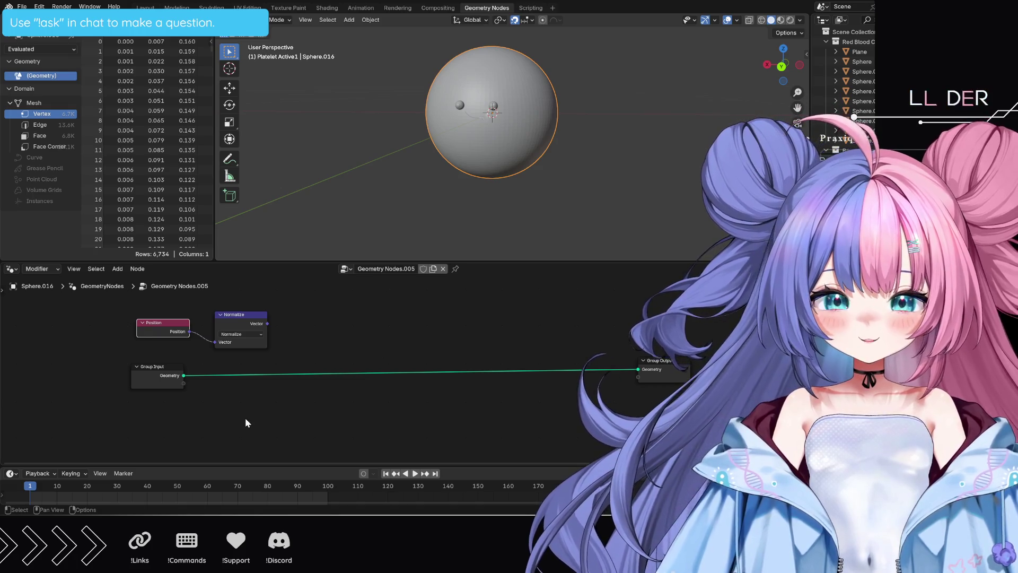
Add a Noise Texture node beside the pair and set its dimensions to 4D
key(shift+a)
text(n)
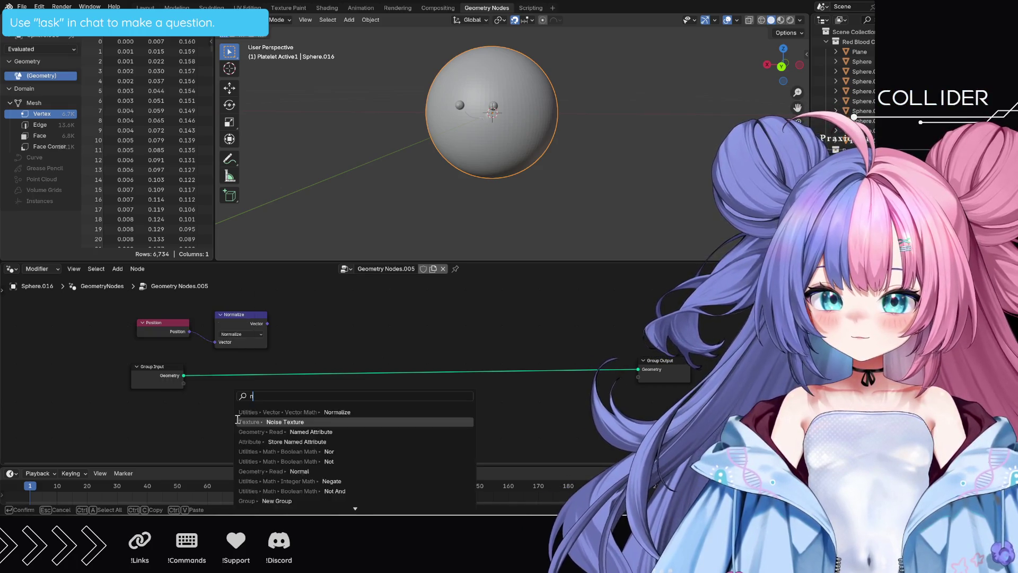
text(o)
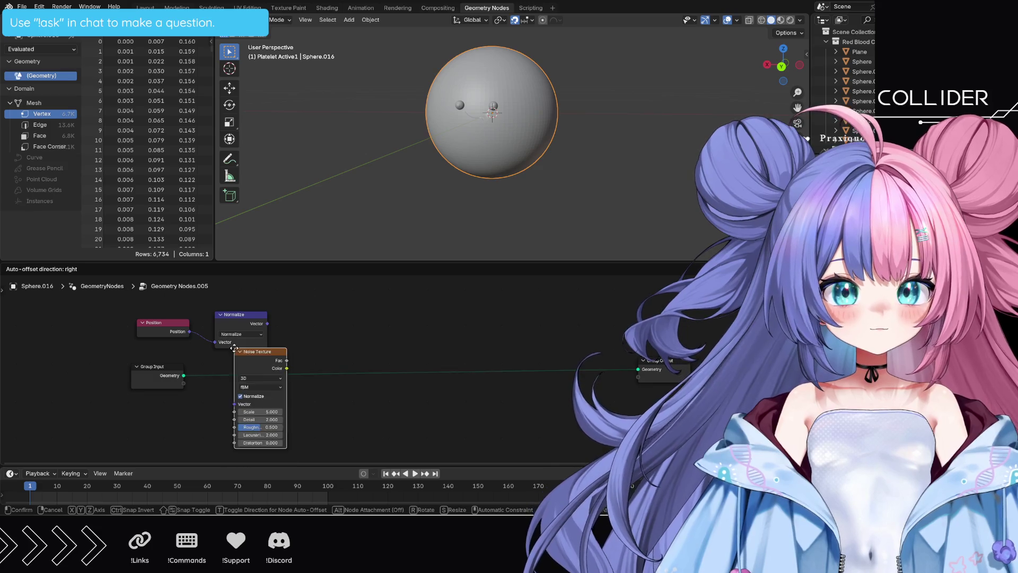
click(204, 374)
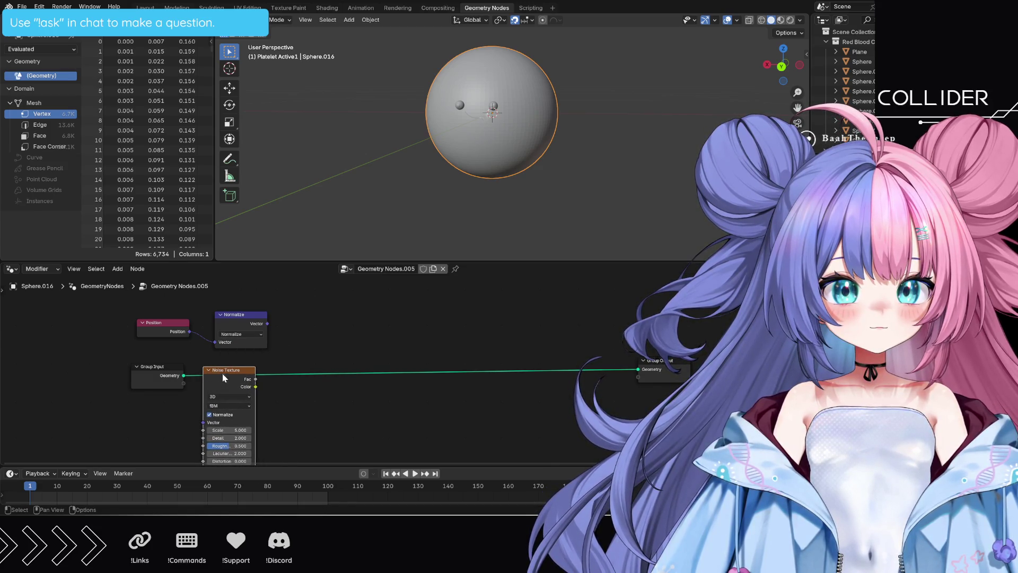
drag(204, 375, 210, 388)
middle_drag(307, 412, 307, 387)
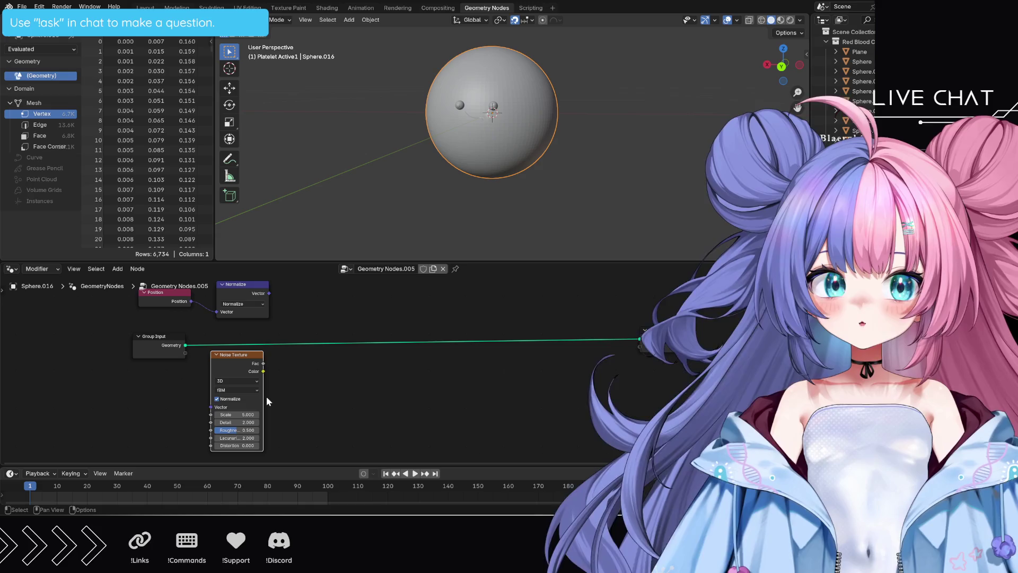
click(252, 380)
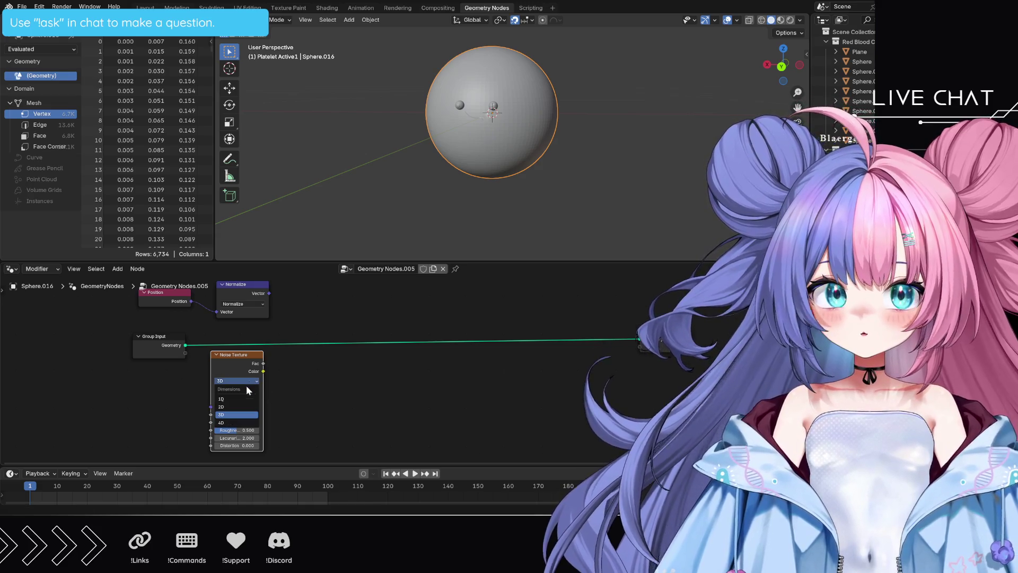
click(238, 422)
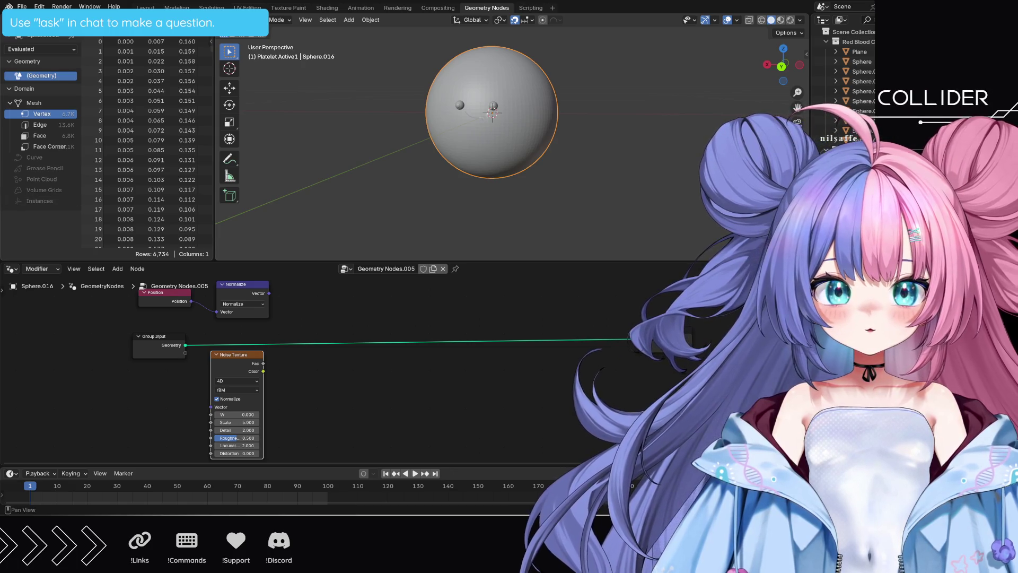
Pan the node editor to bring the Group Output node into view
middle_drag(311, 304, 298, 326)
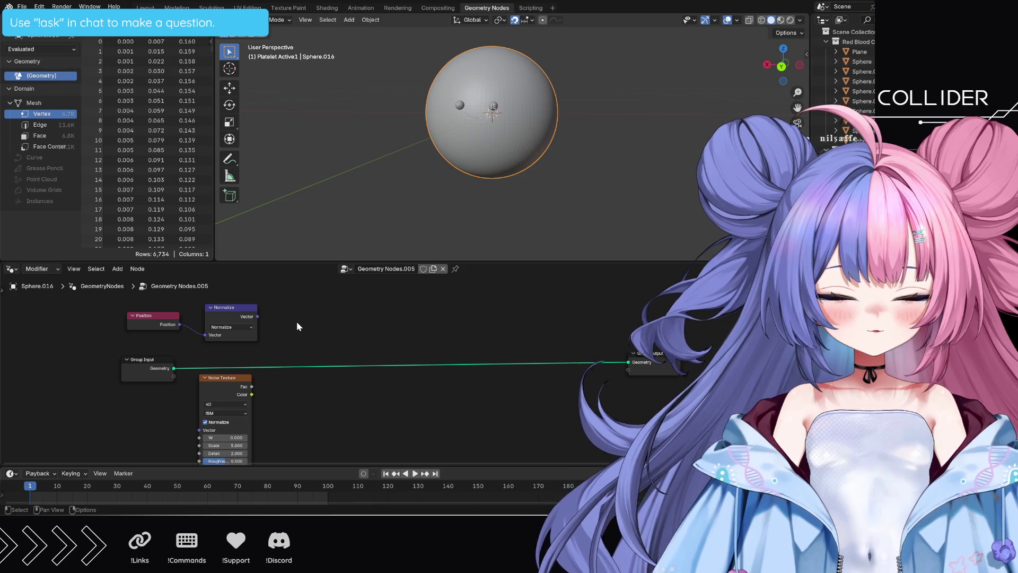
Add a Multiply math node taking the Normalize vector as its first value
key(shift+a)
text(math mu)
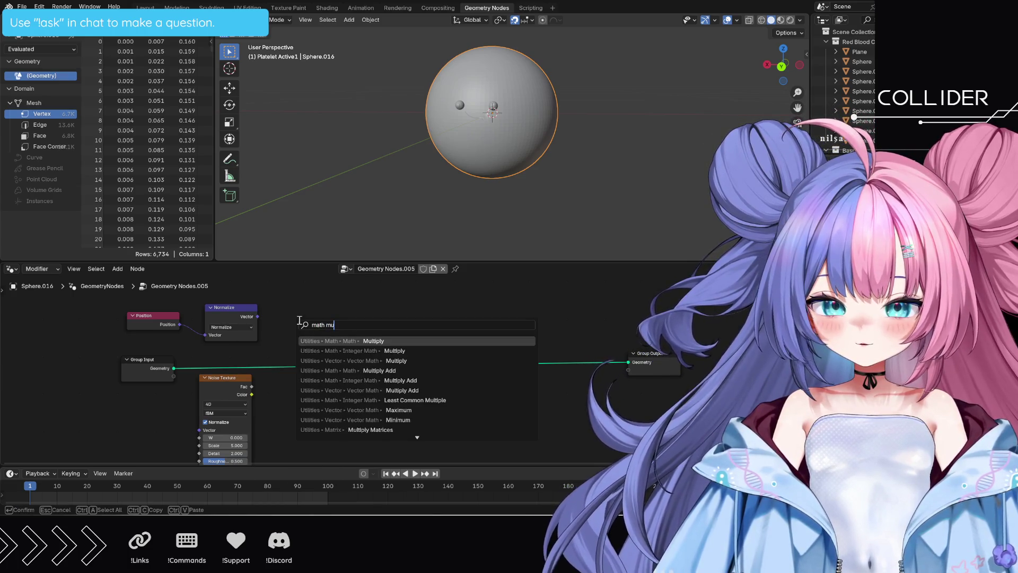
text(lt)
key(Return)
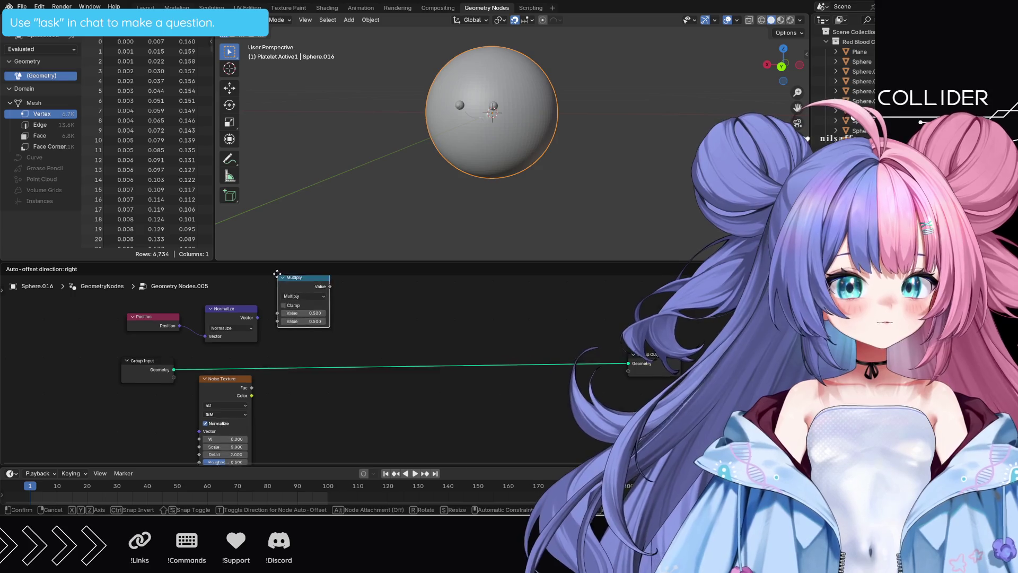
click(292, 339)
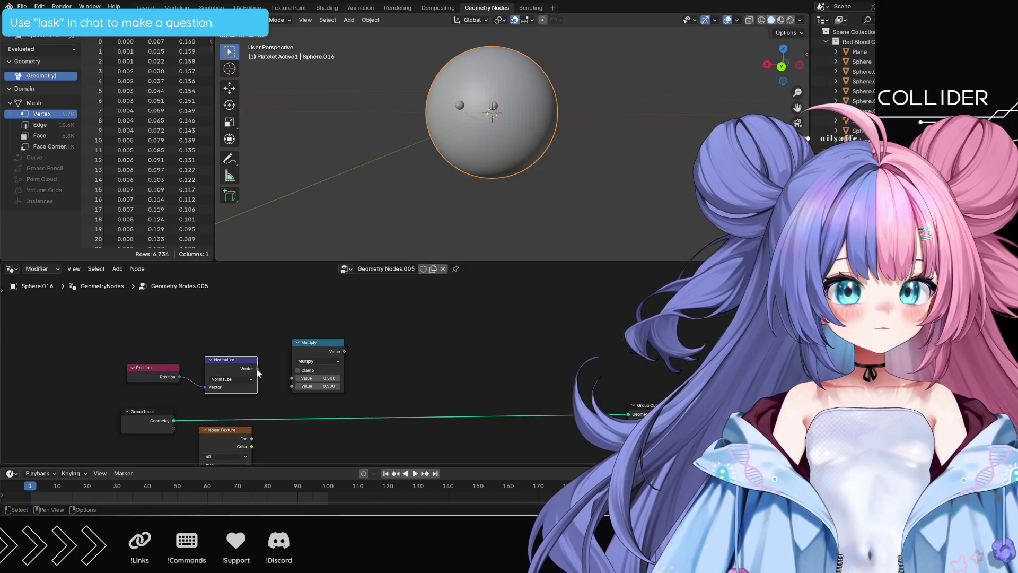
drag(256, 368, 280, 378)
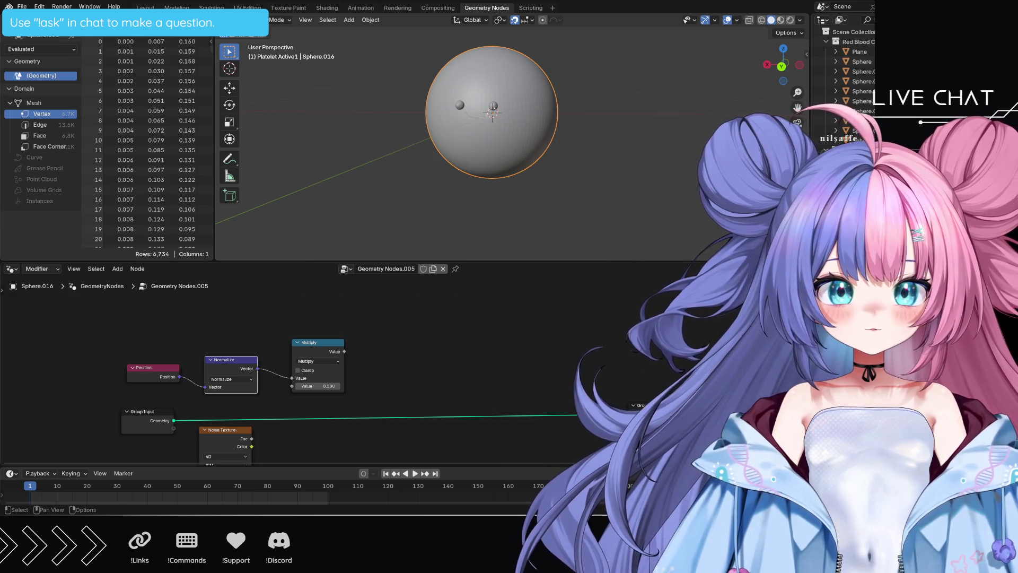
middle_drag(326, 428, 345, 361)
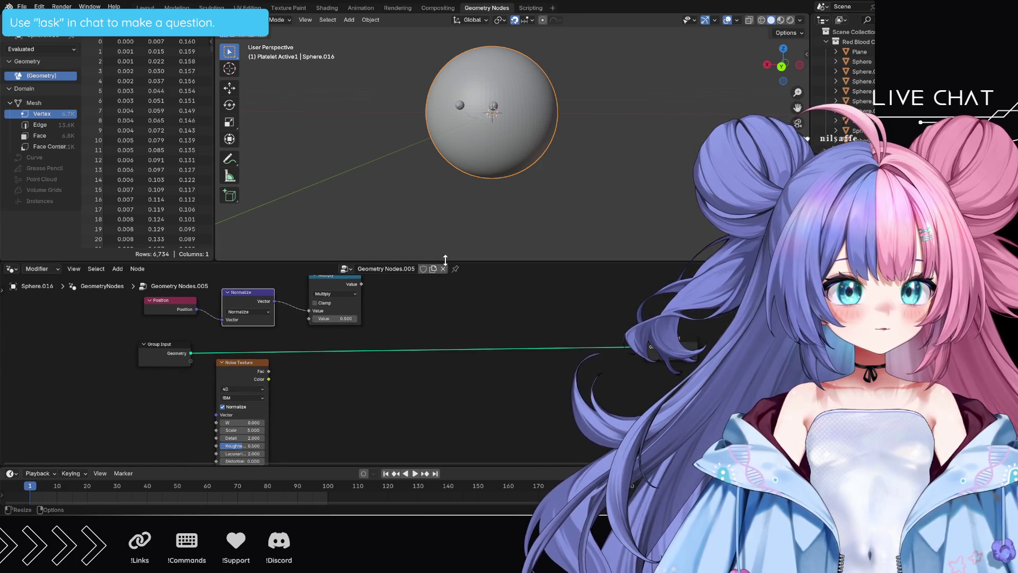
Enlarge the node editor area and set the Noise Texture Scale to 10
drag(444, 263, 445, 90)
scroll(370, 295, up, 1)
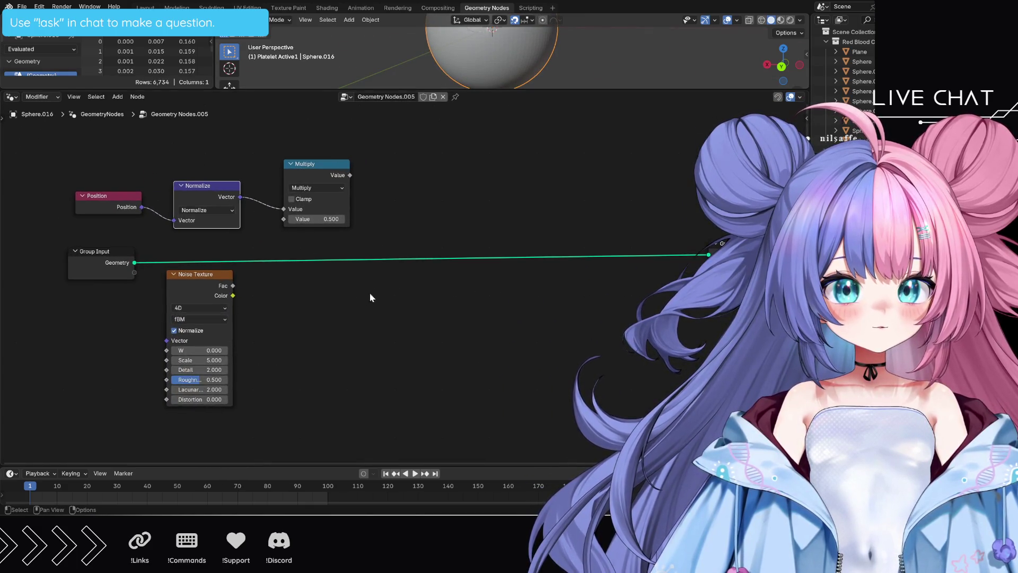
scroll(358, 307, up, 1)
scroll(257, 338, up, 1)
click(218, 334)
text(10)
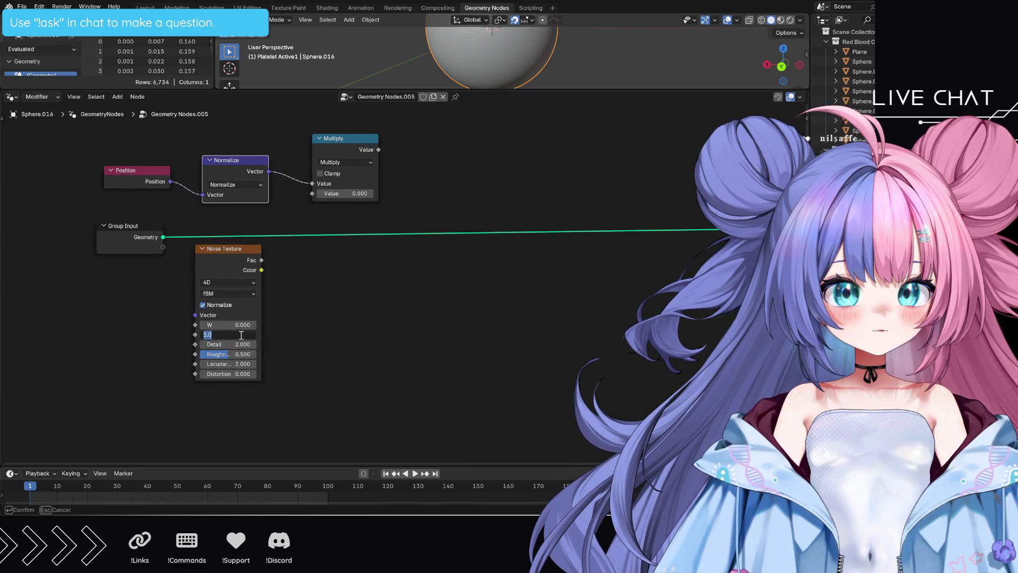
key(Return)
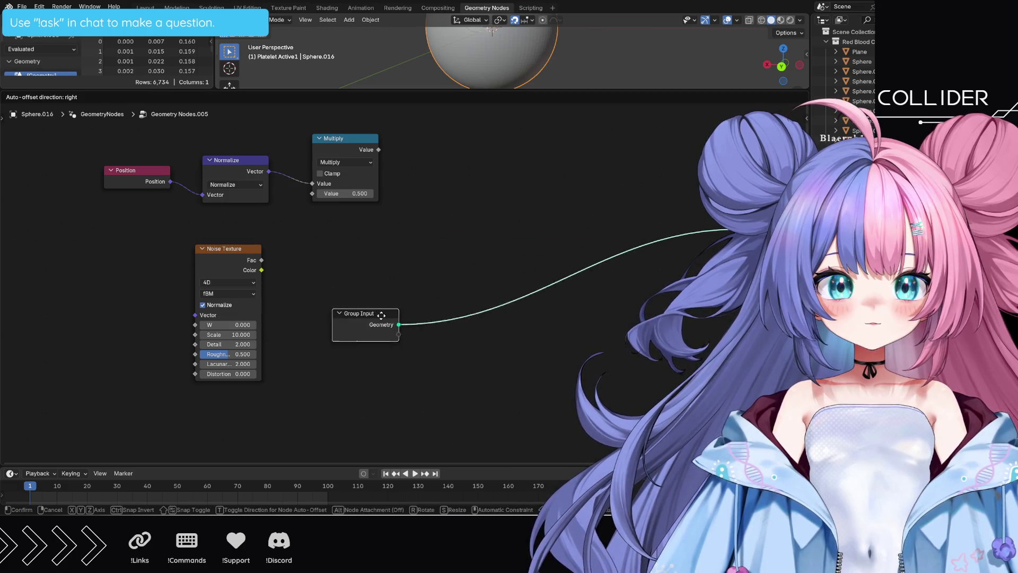
Wire Position into the Noise Texture Vector input and move Group Input far to the right
mouse_move(143, 233)
mouse_down()
mouse_move(222, 241)
mouse_move(228, 229)
mouse_up()
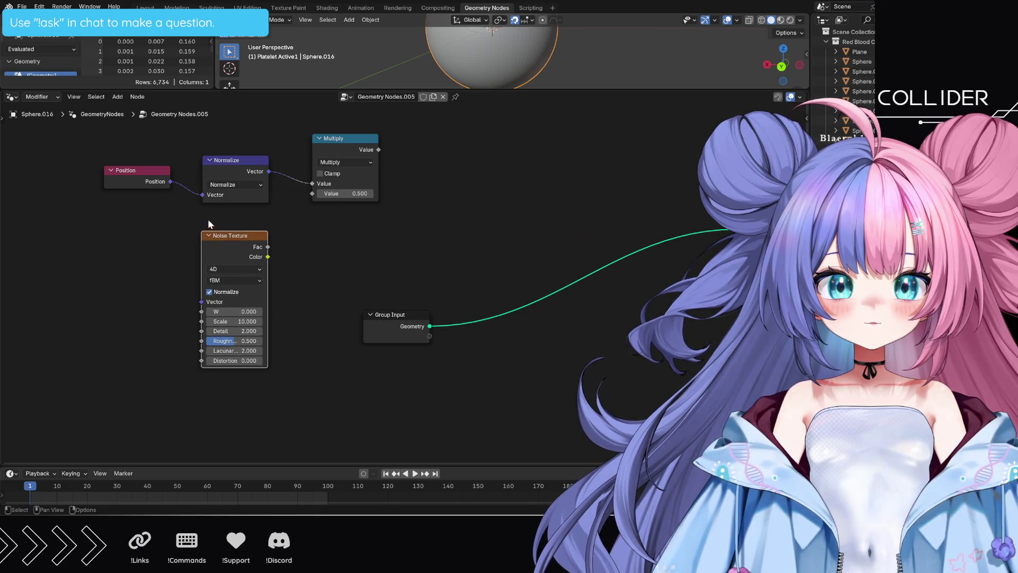
drag(169, 182, 201, 302)
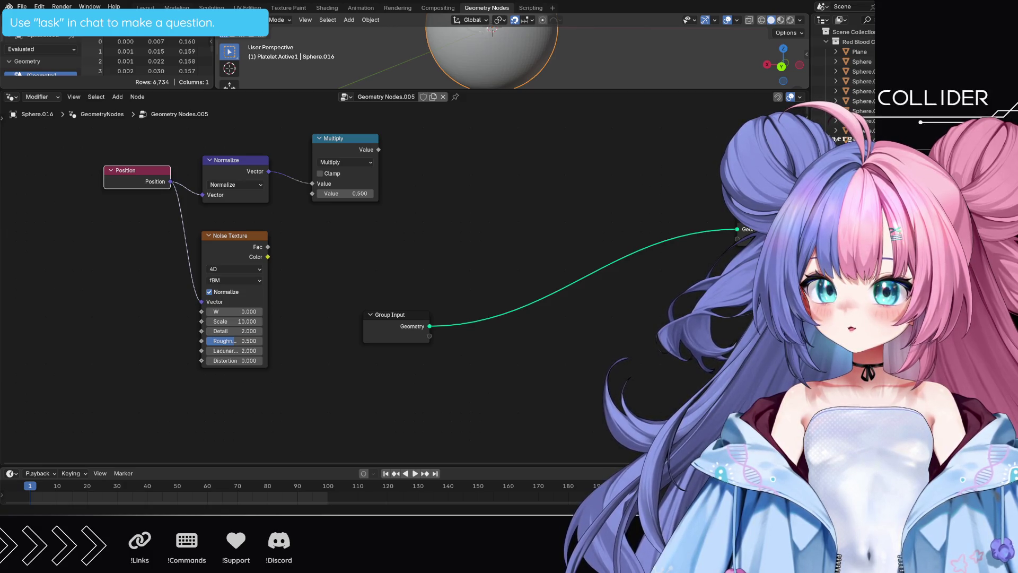
drag(242, 244, 236, 244)
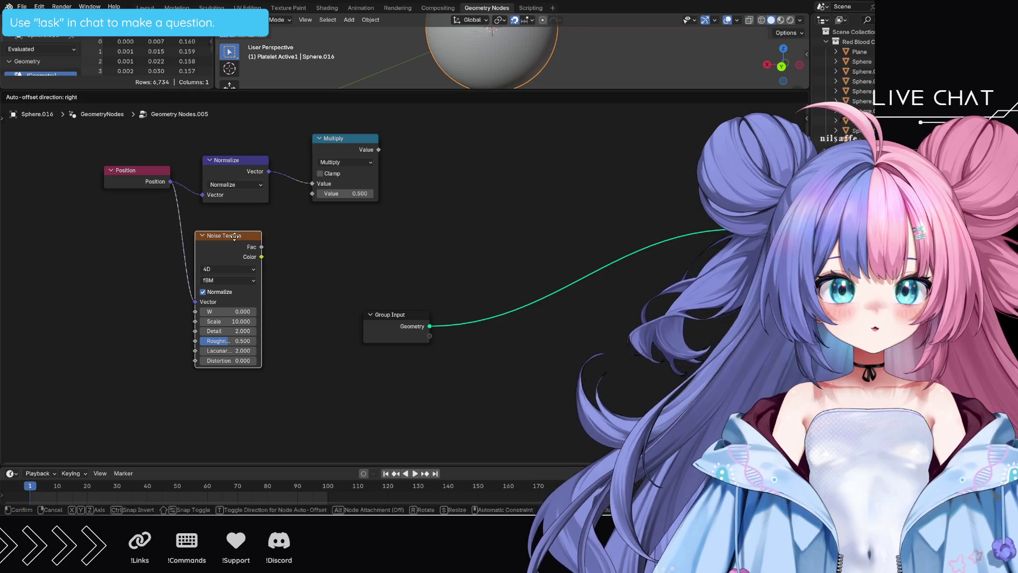
drag(397, 320, 646, 253)
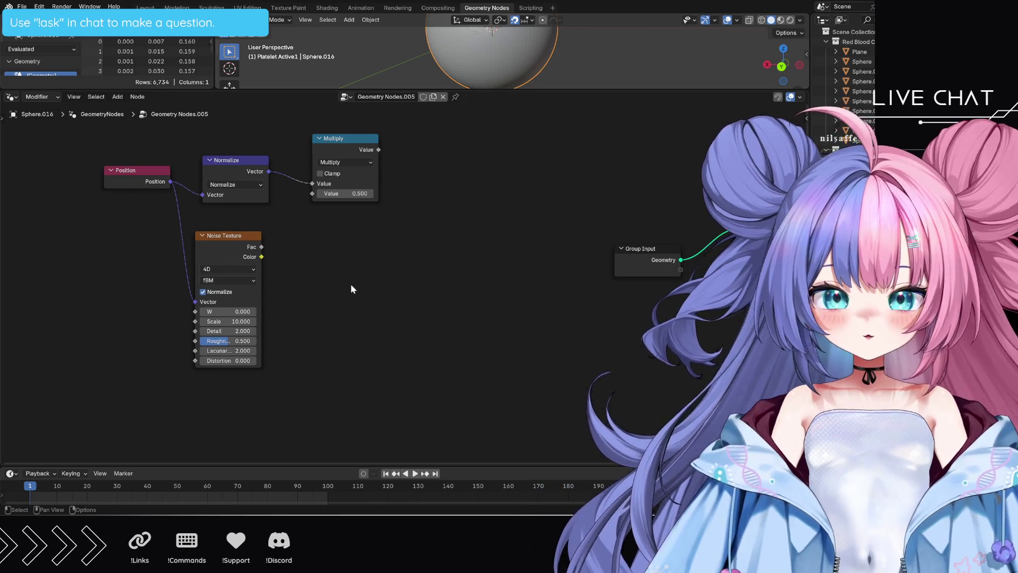
key(c)
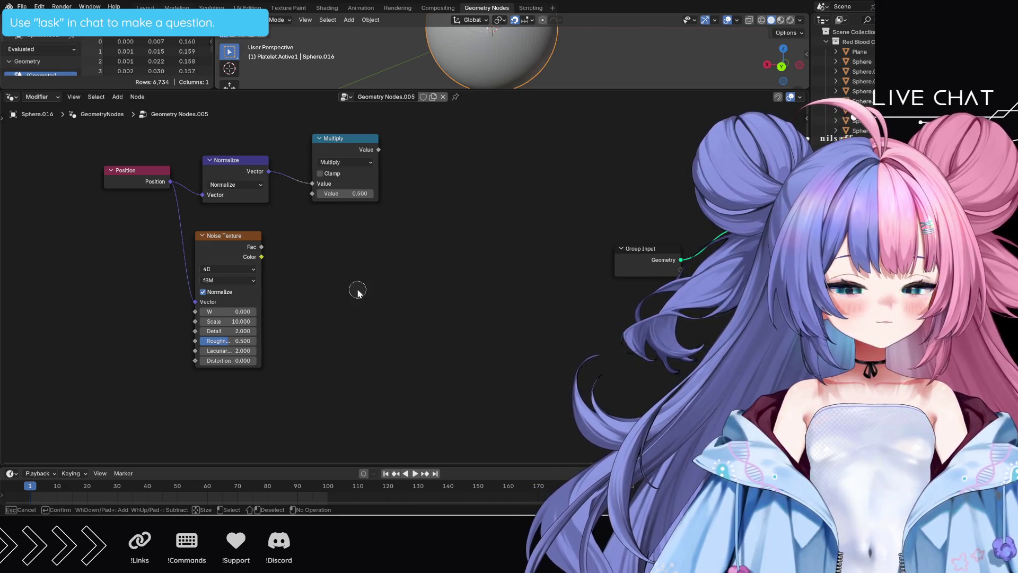
key(Escape)
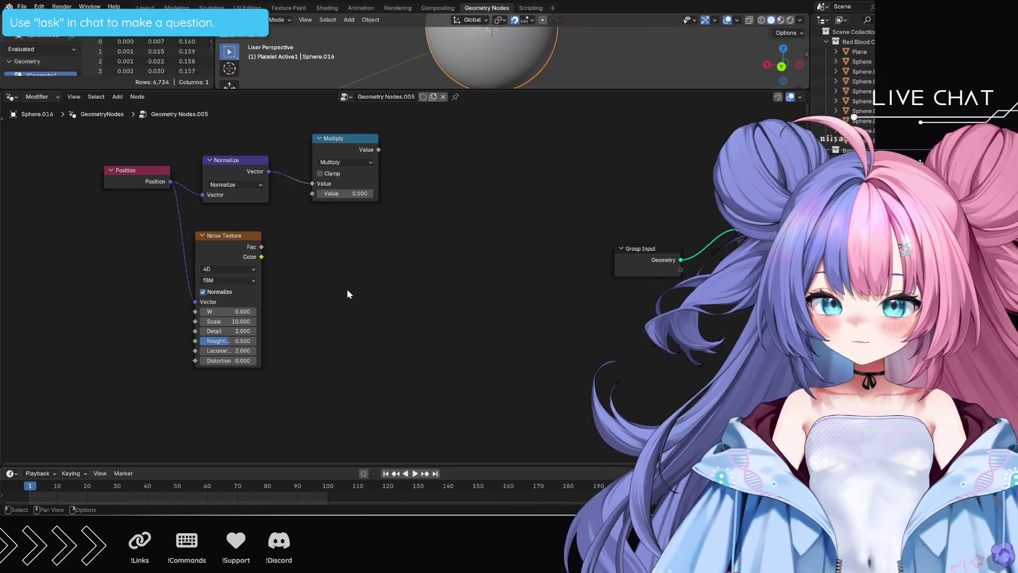
Add a Scene Time node and place it left of the Noise Texture
key(shift+a)
text(scene time)
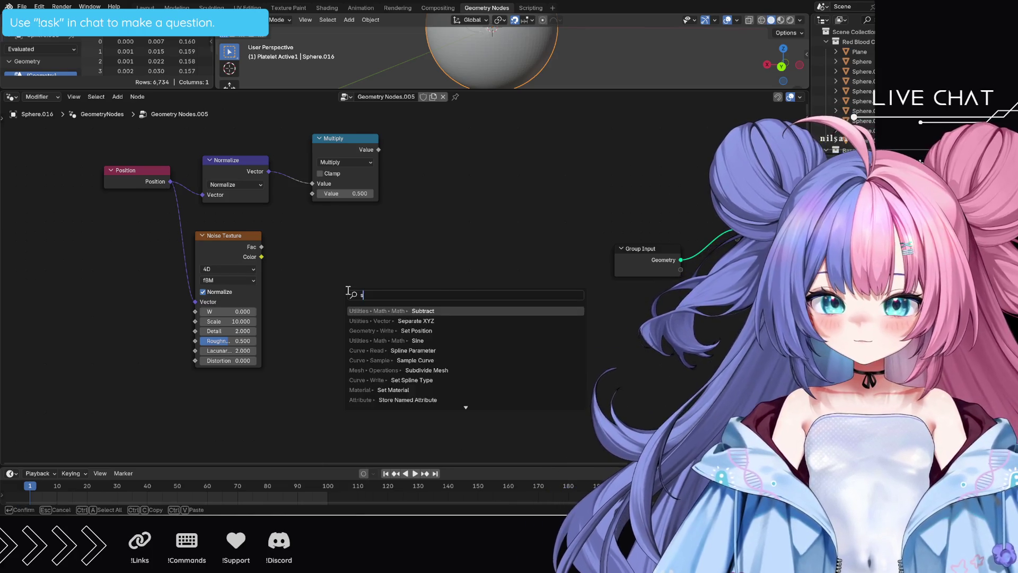
key(Return)
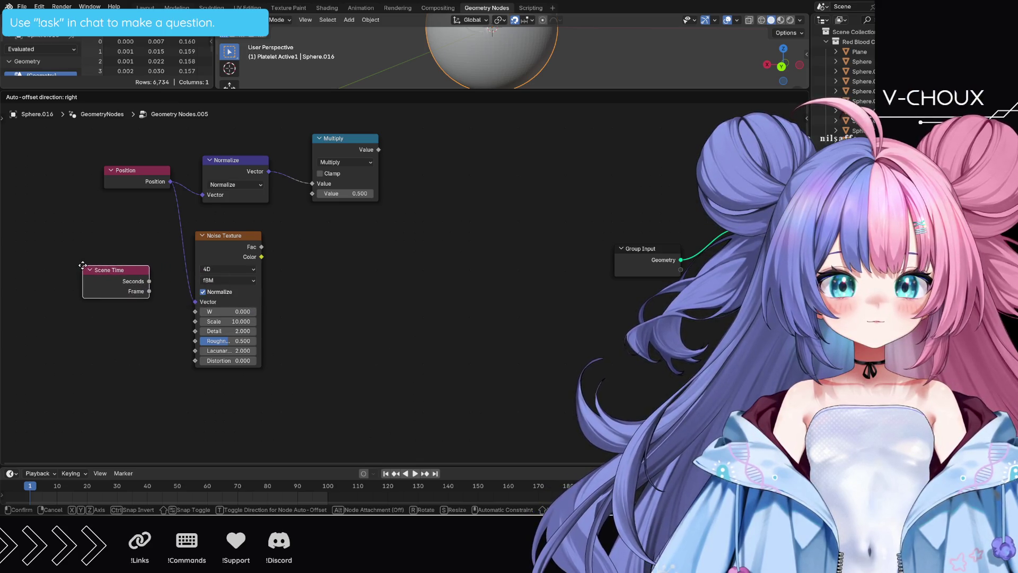
click(83, 270)
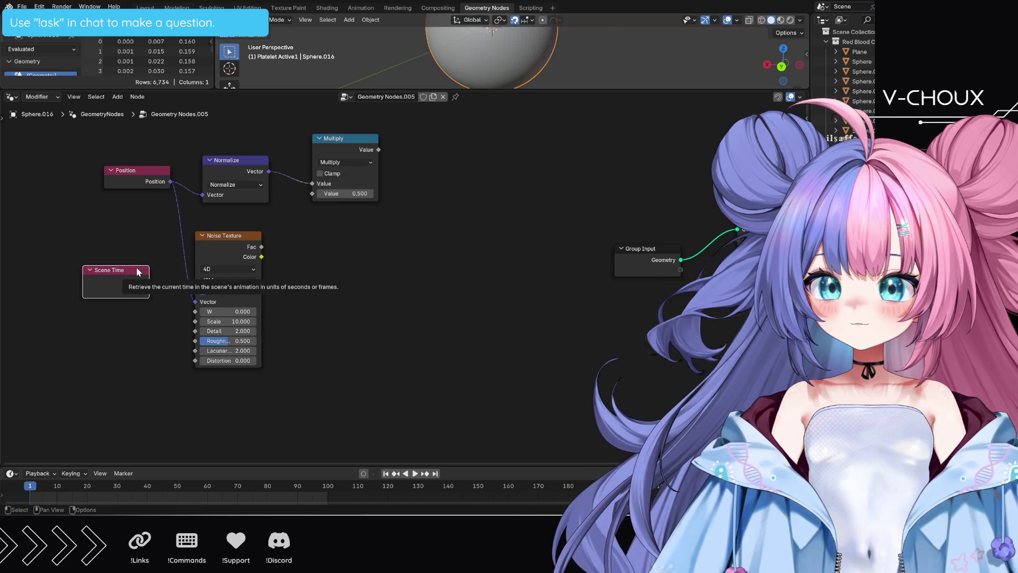
drag(137, 271, 88, 250)
Multiply Scene Time's frame by 0.02 and feed the result into the Noise Texture W input
key(shift+a)
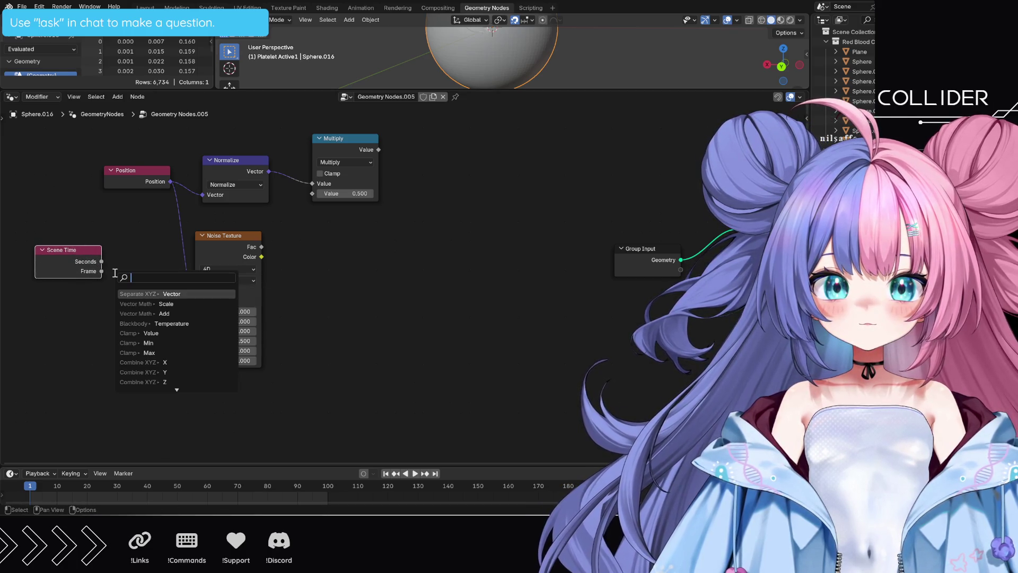
text(mat mult)
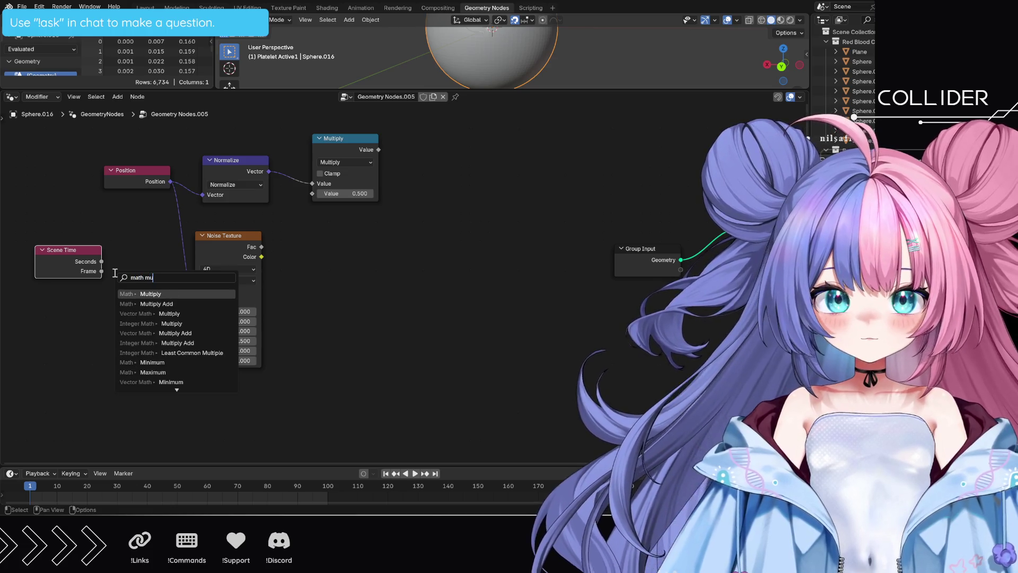
key(Return)
click(111, 270)
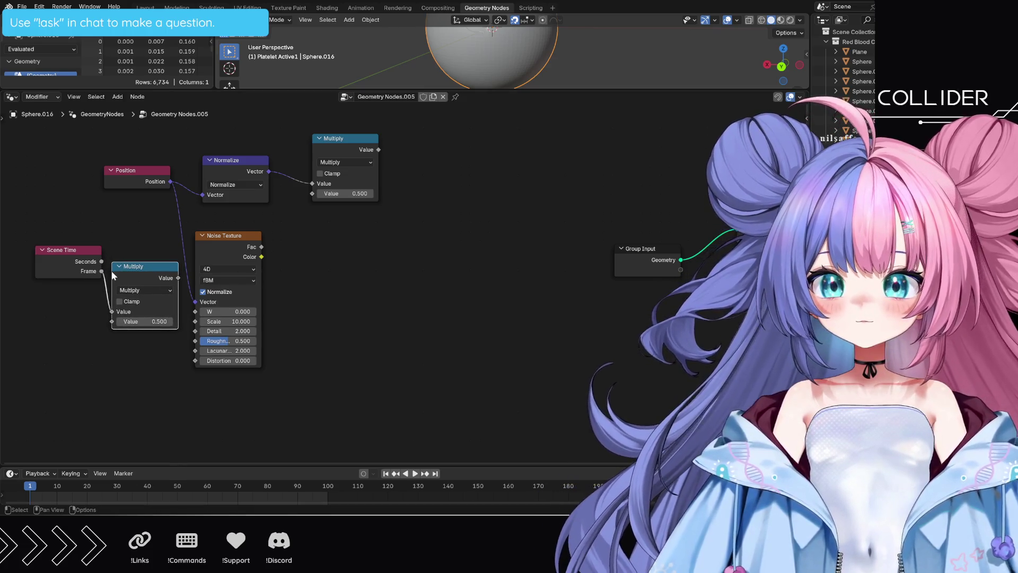
double_click(147, 322)
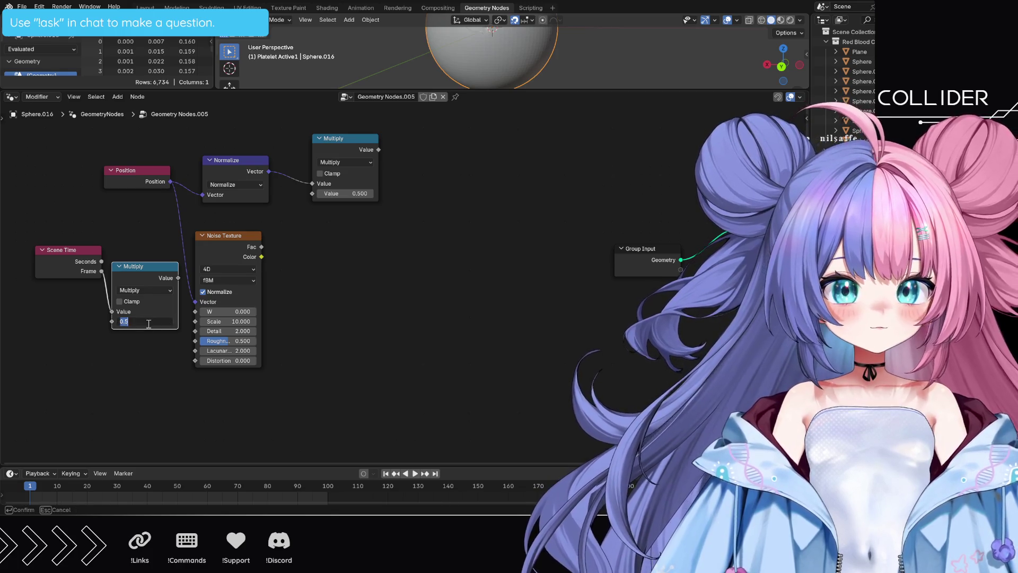
text(0.02)
key(Return)
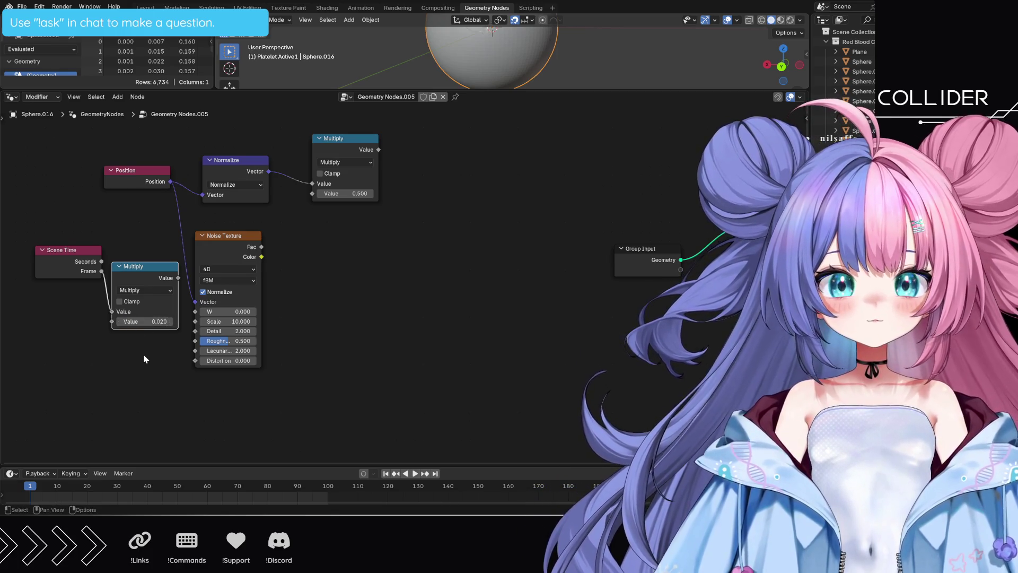
drag(226, 237, 255, 242)
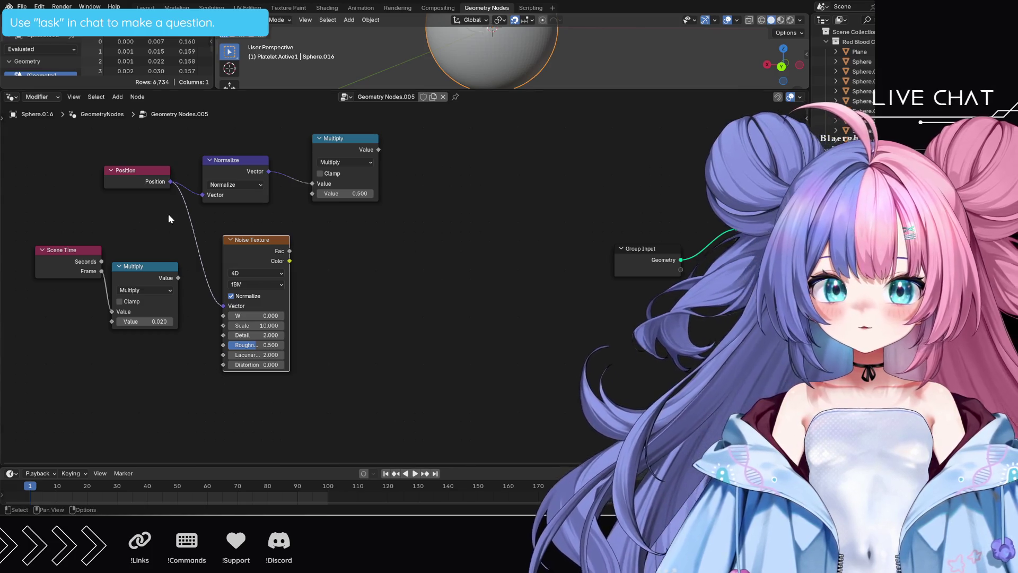
drag(178, 278, 224, 315)
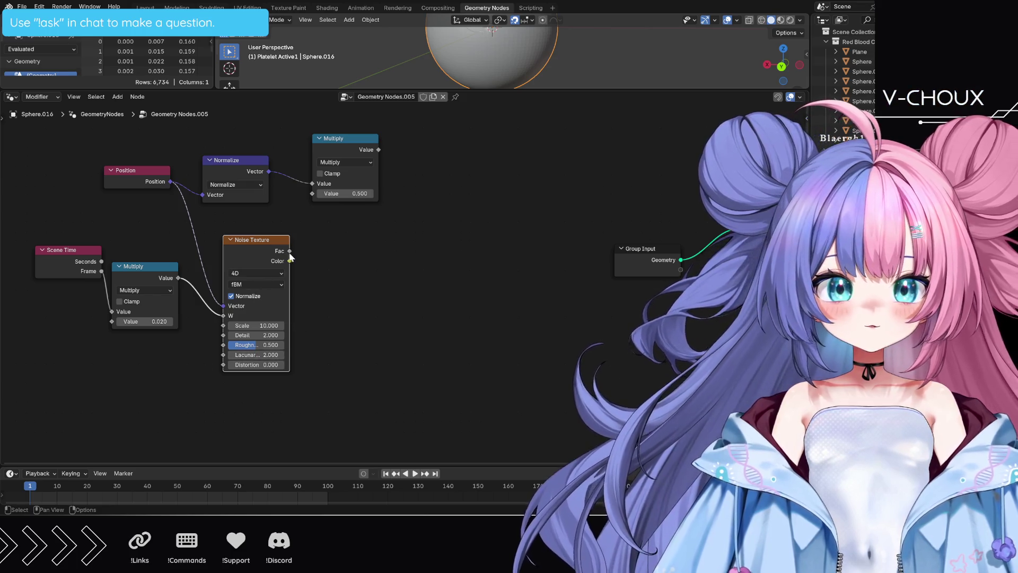
Add a Separate XYZ node next to the Noise Texture, taking its Color output
key(shift+a)
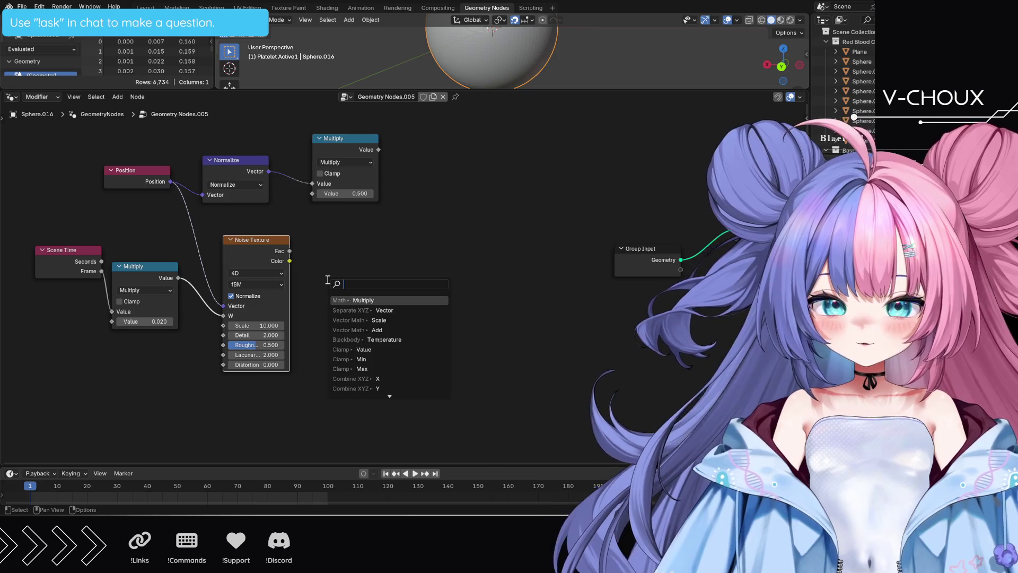
text(separate)
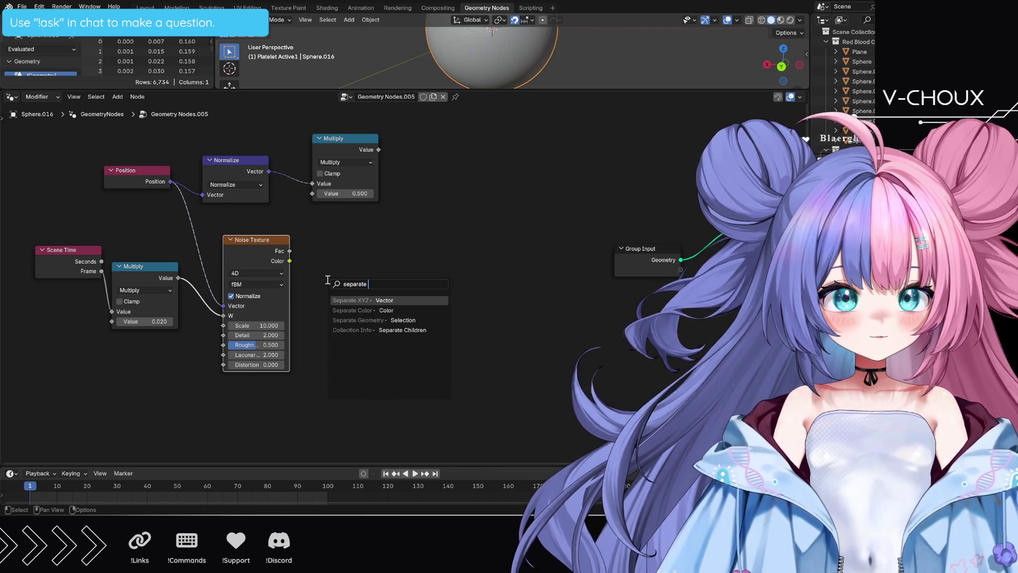
key(Return)
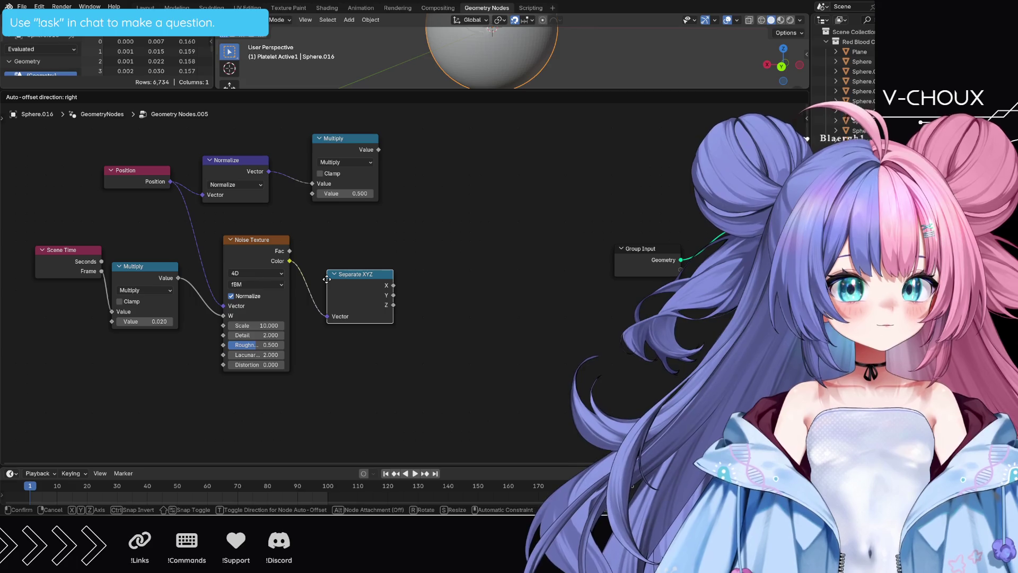
click(304, 247)
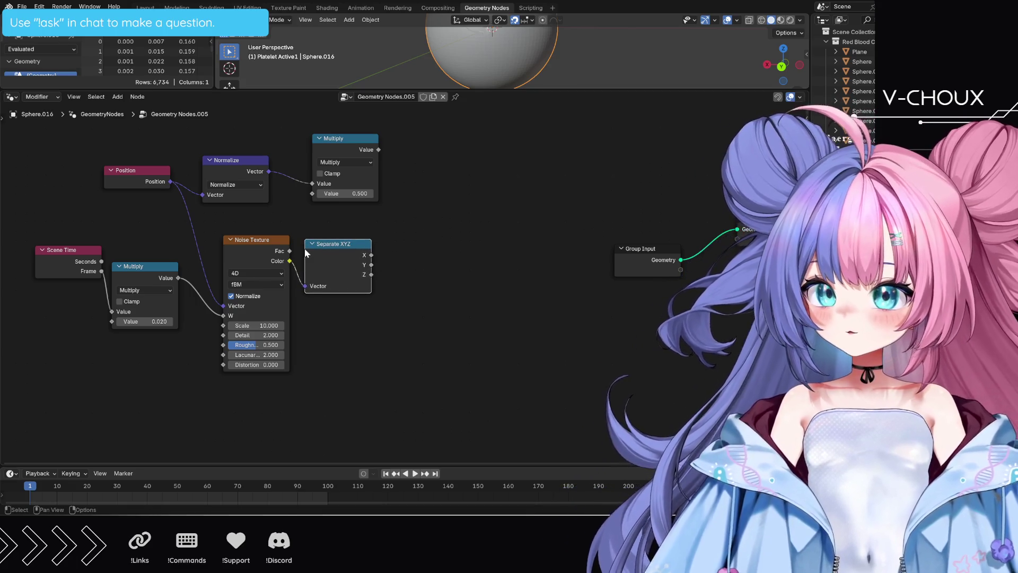